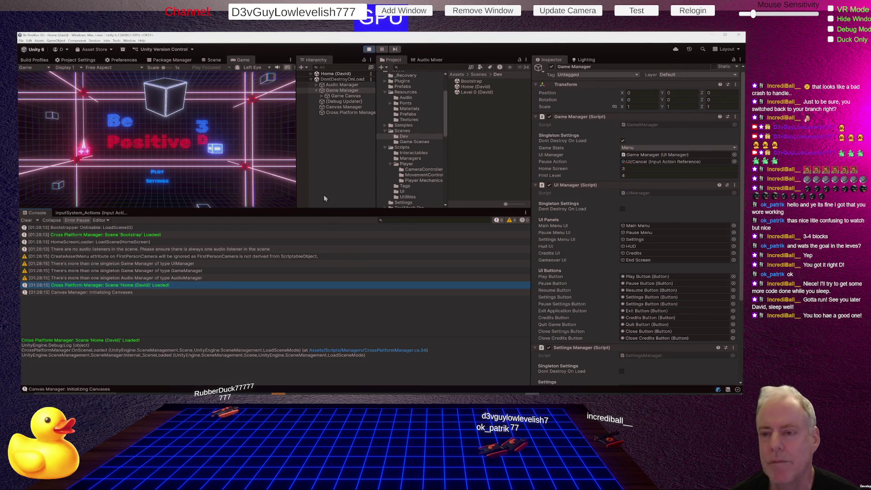
# Check the Game Canvas Event Camera in the Inspector, then switch to Rider.
pyautogui.click(357, 97)
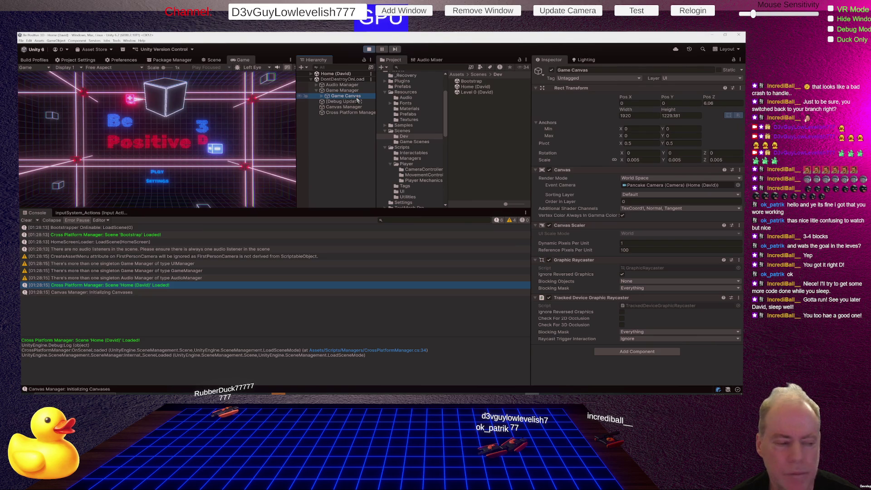
pyautogui.hotkey('alt', 'Tab')
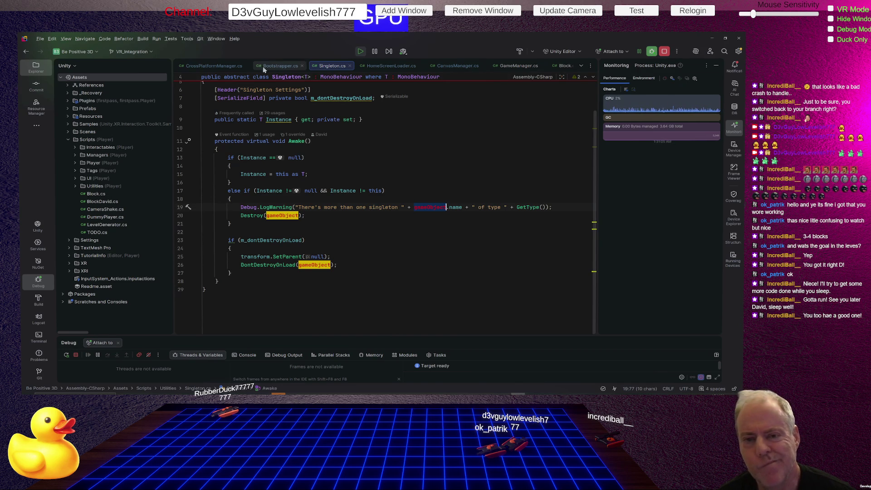
# Trace SetVrCameraActive in CrossPlatformManager.cs to ChangeCanvasesWorldCamera in CanvasManager.cs.
pyautogui.click(219, 66)
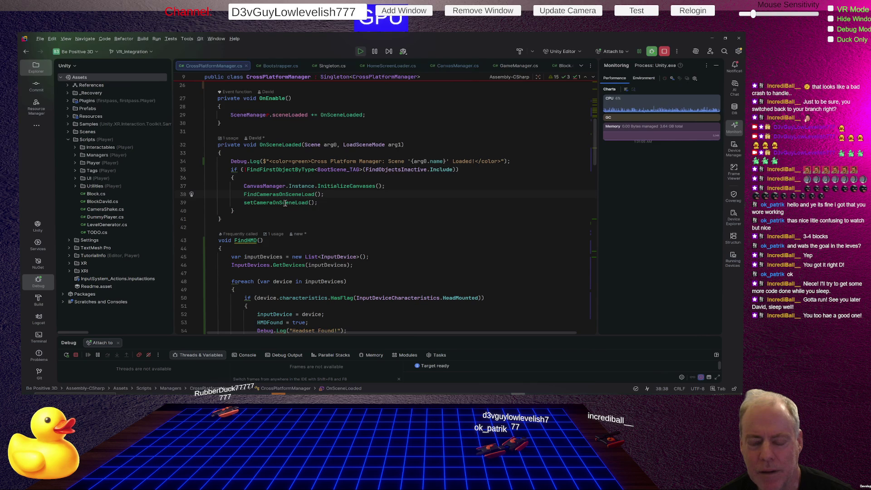
pyautogui.moveTo(347, 188)
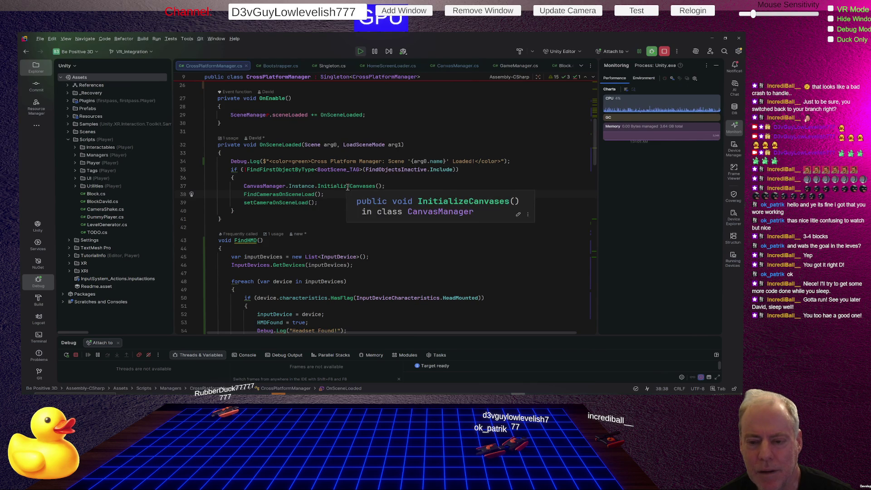
pyautogui.press('Up')
pyautogui.press('Left')
pyautogui.press('Left')
pyautogui.press('Left')
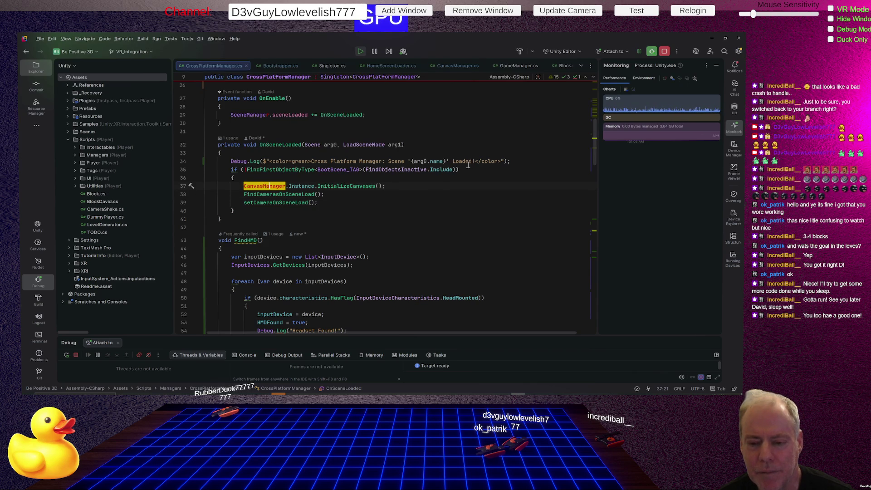
pyautogui.scroll(-15, 429, 171)
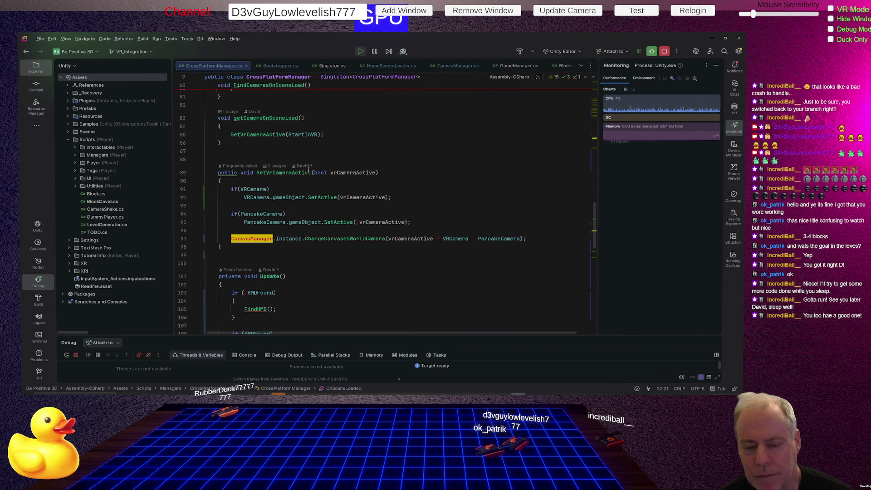
pyautogui.moveTo(289, 172)
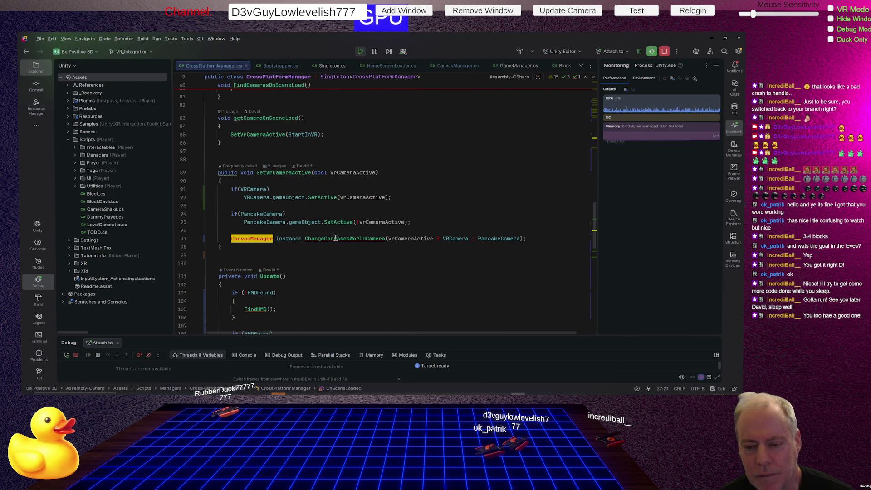
pyautogui.moveTo(337, 240)
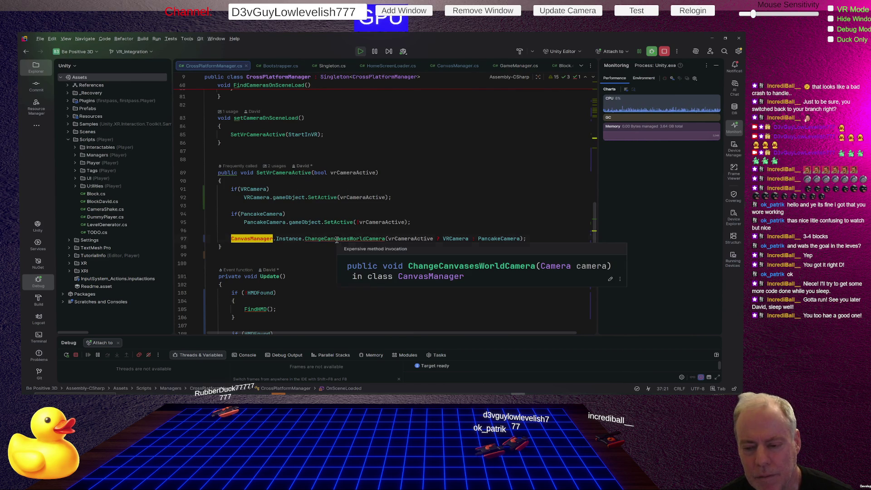
pyautogui.keyDown('ctrl'); pyautogui.click(336, 239); pyautogui.keyUp('ctrl')
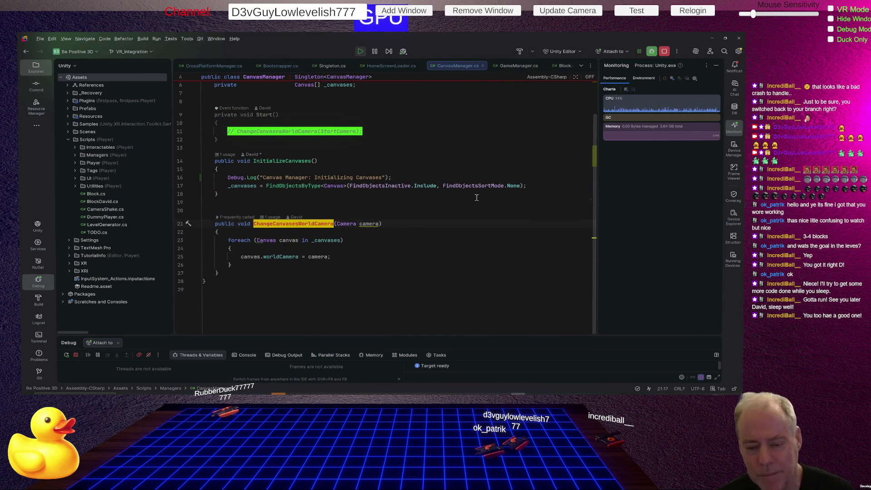
# Guard the worldCamera assignment in the foreach loop with an if(canvas) check.
pyautogui.click(331, 245)
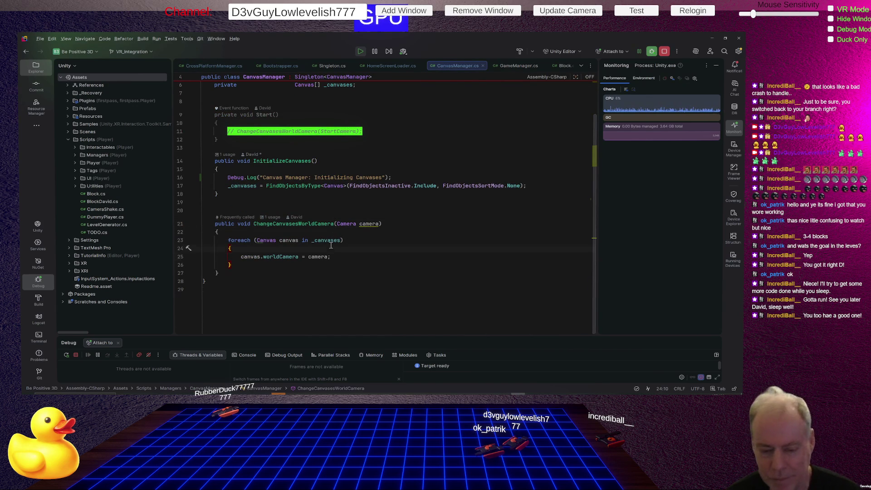
pyautogui.press('Return')
pyautogui.write('if(')
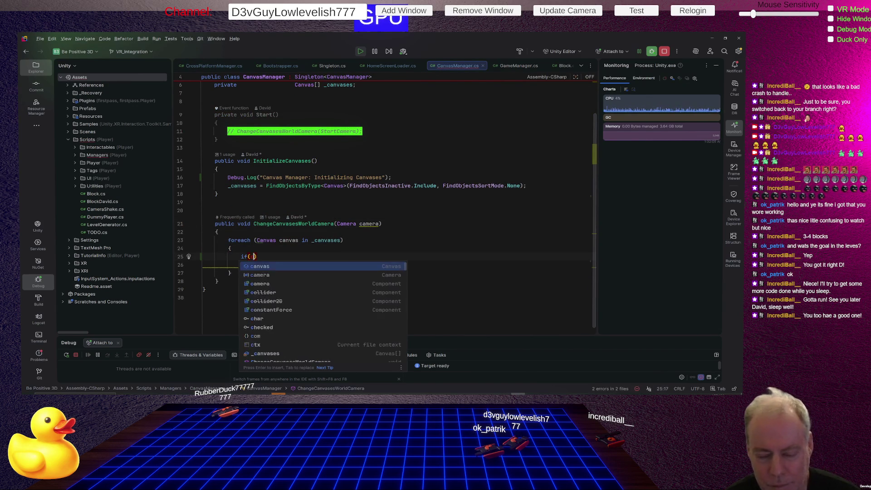
pyautogui.write('canav')
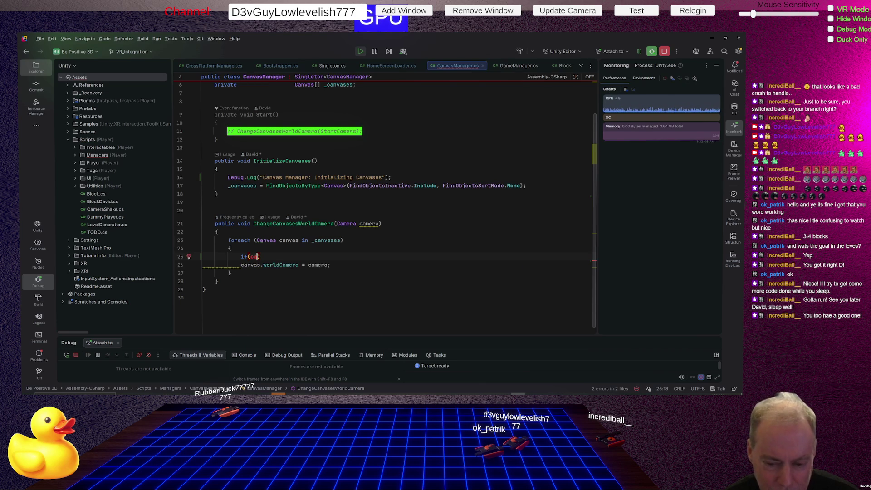
pyautogui.write('nvas')
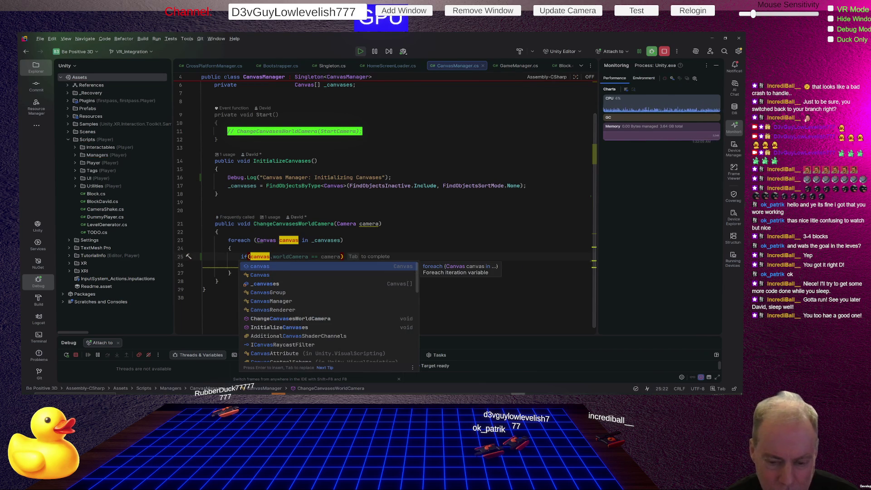
pyautogui.write(')')
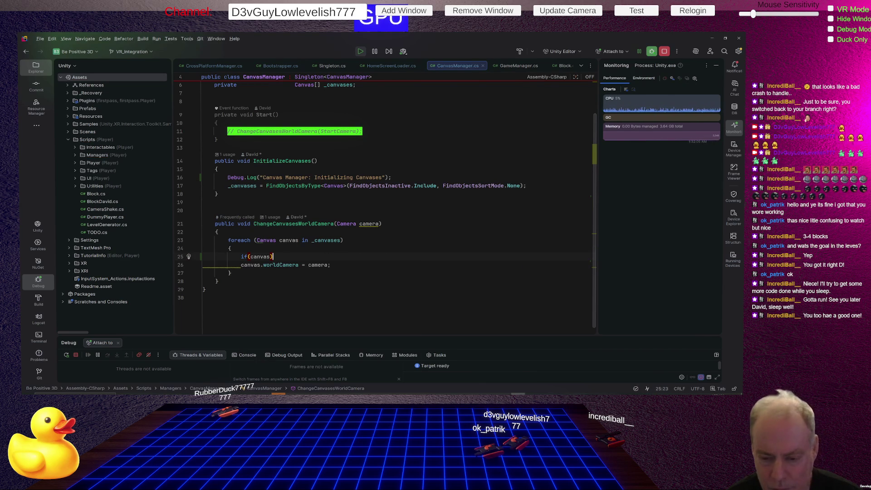
pyautogui.click(241, 256)
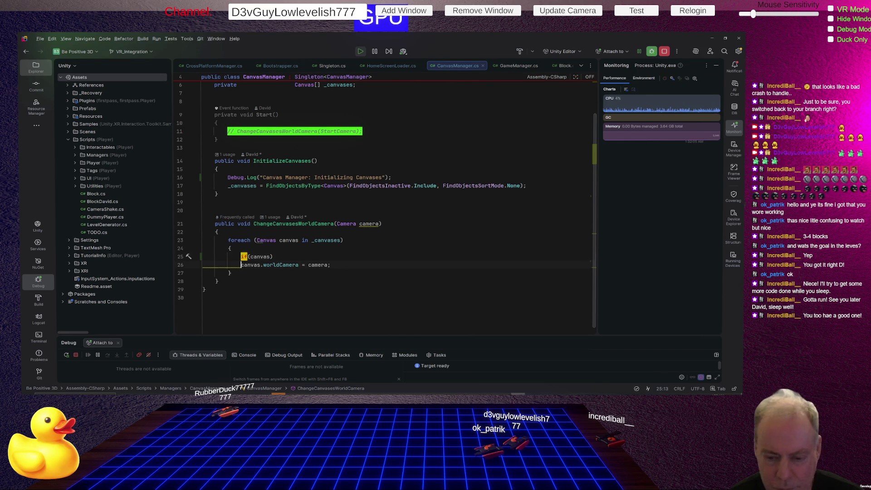
pyautogui.hotkey('alt', 'Tab')
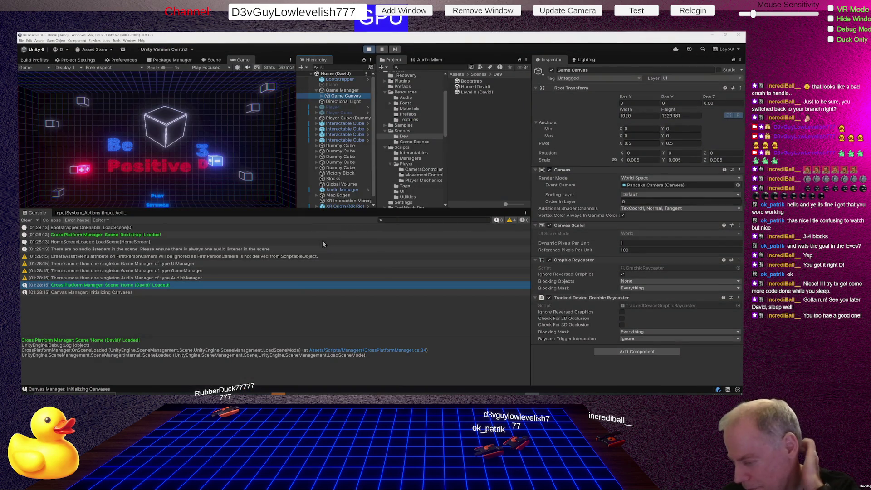
# Play-test to confirm the Game Canvas event camera switches to Main XR Camera, then stop.
pyautogui.hotkey('ctrl', 'p')
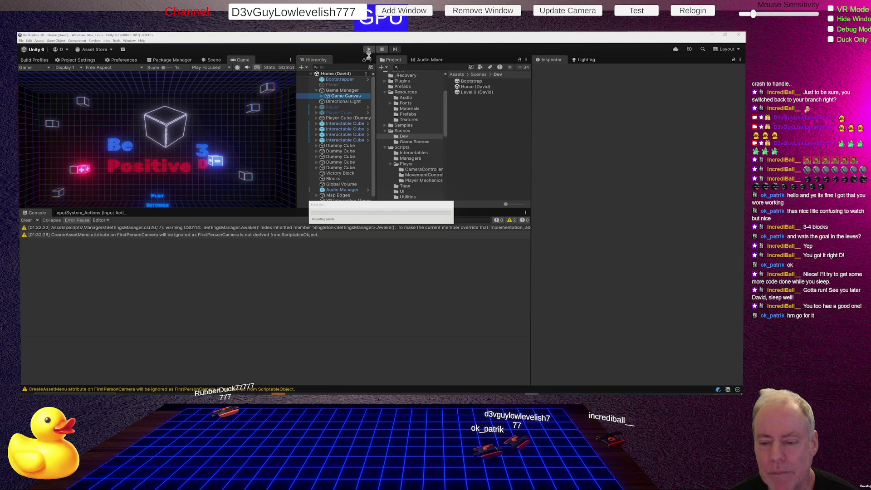
pyautogui.click(368, 49)
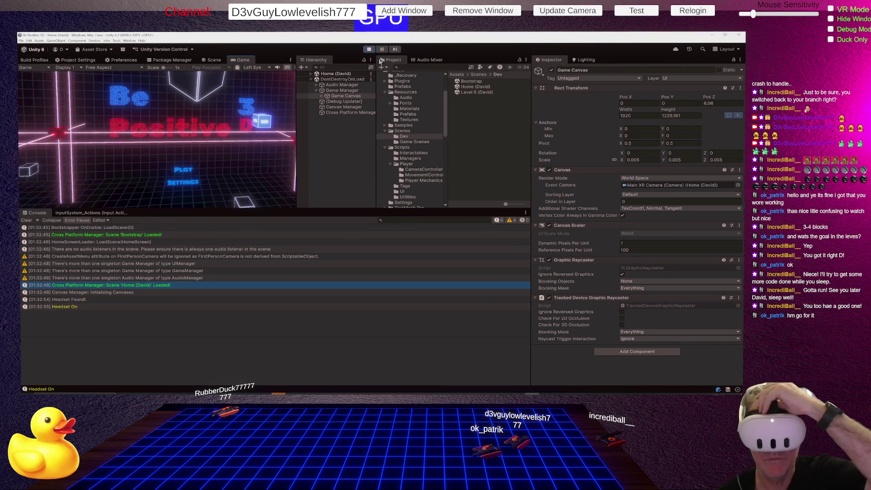
pyautogui.click(369, 50)
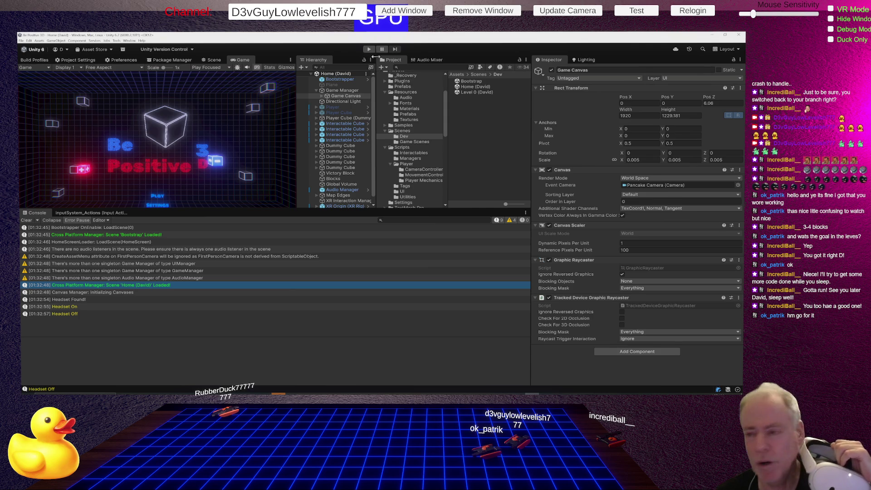
pyautogui.click(488, 89)
# Load the Home (David) scene and play-test it with the headset on and off.
pyautogui.click(488, 88)
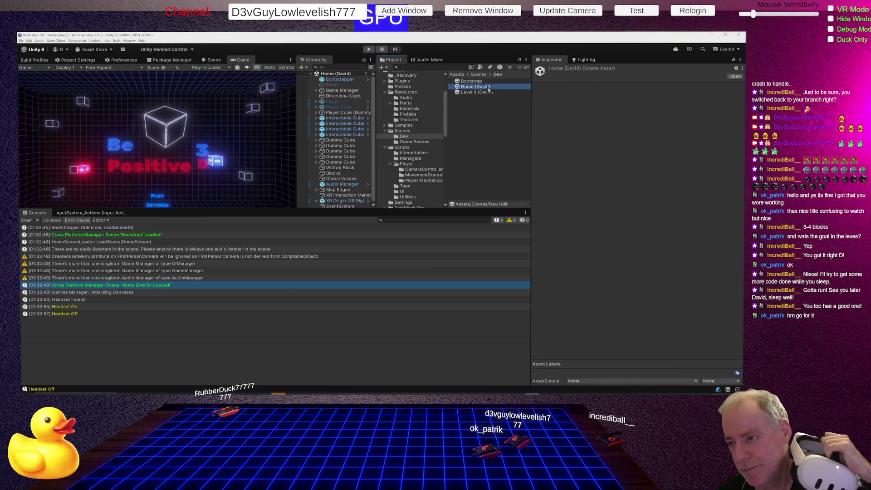
pyautogui.click(368, 49)
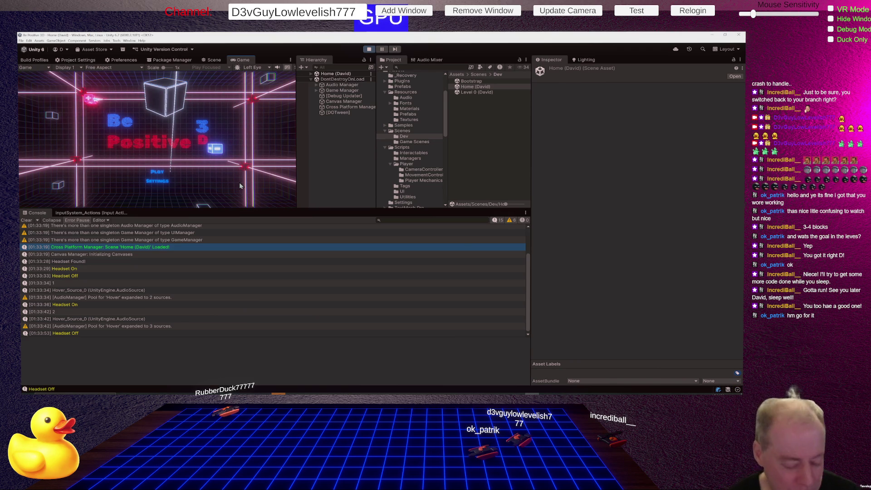
pyautogui.click(369, 49)
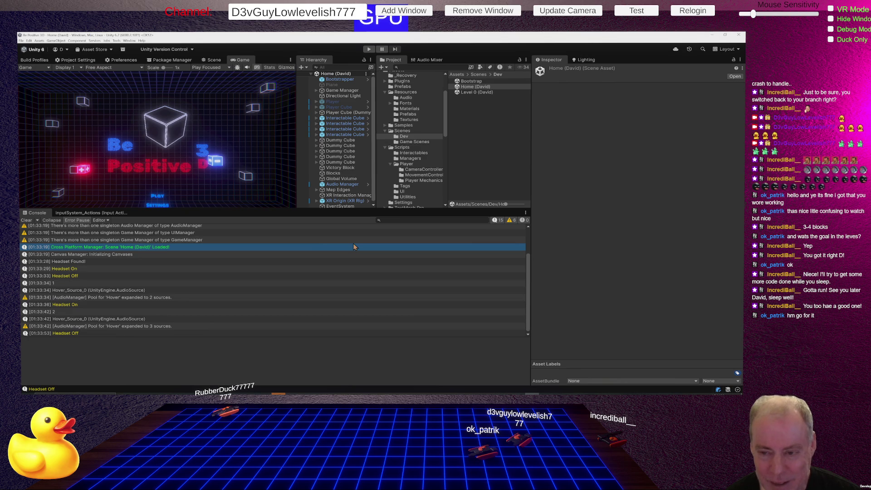
pyautogui.hotkey('alt', 'Tab')
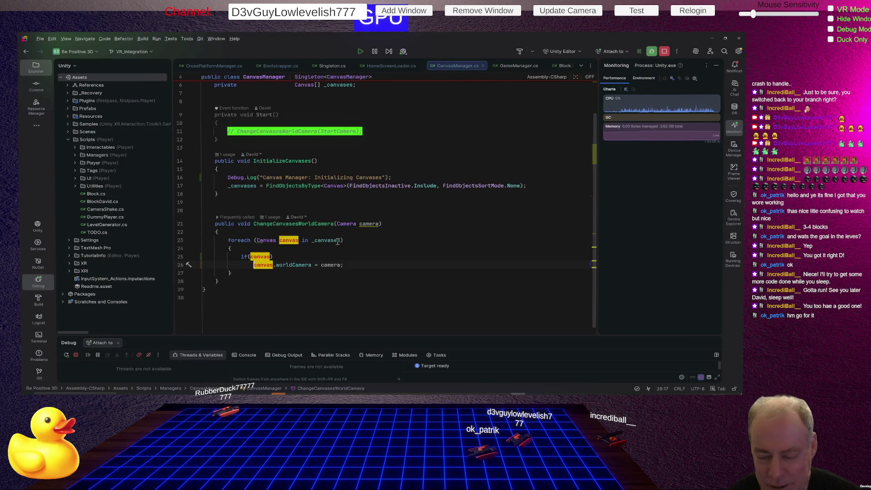
# Start a '// <<< HACK!!! <---' comment after if(canvas) on line 25.
pyautogui.click(321, 255)
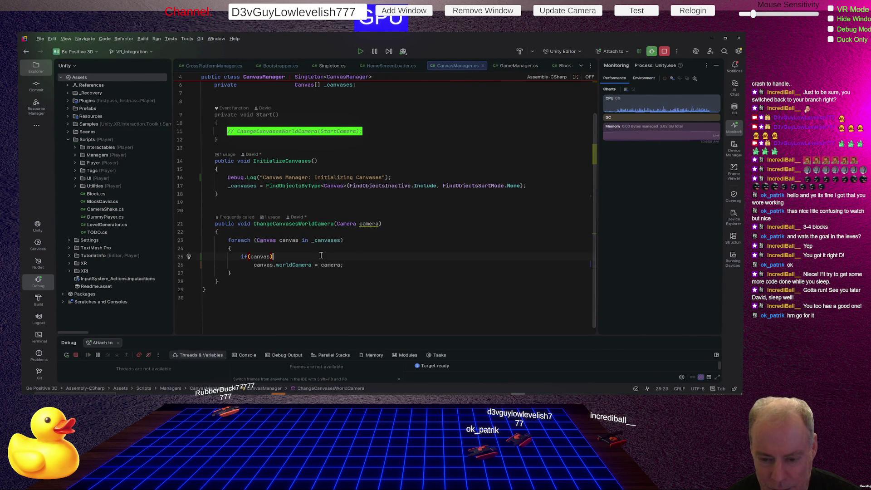
pyautogui.write('  // <<<<<<<<<<<<<<<<<<<<<<<<<')
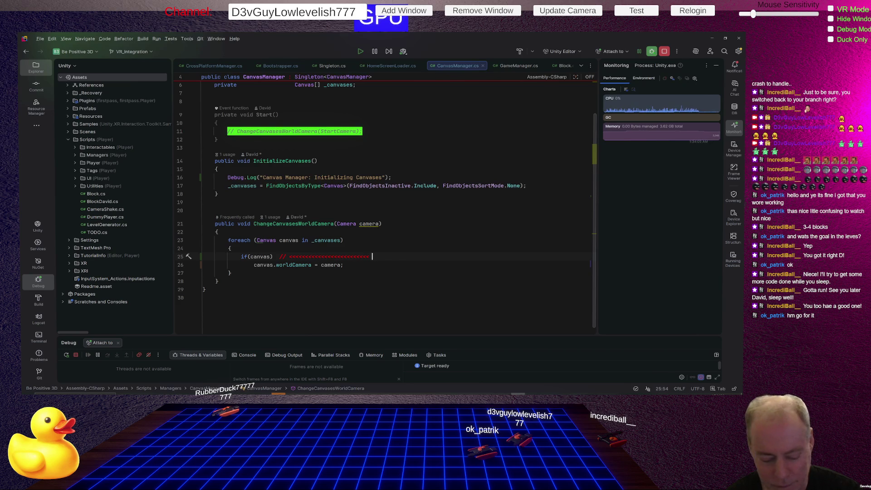
pyautogui.press('capslock')
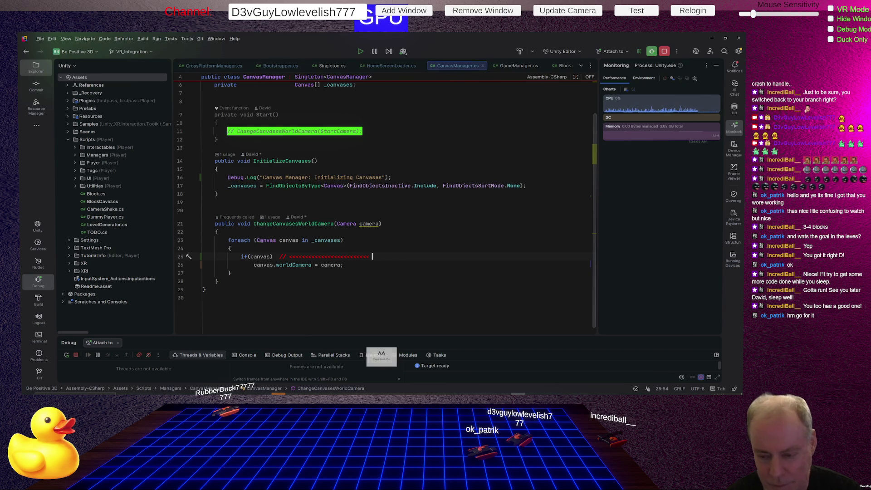
pyautogui.write('HACK!')
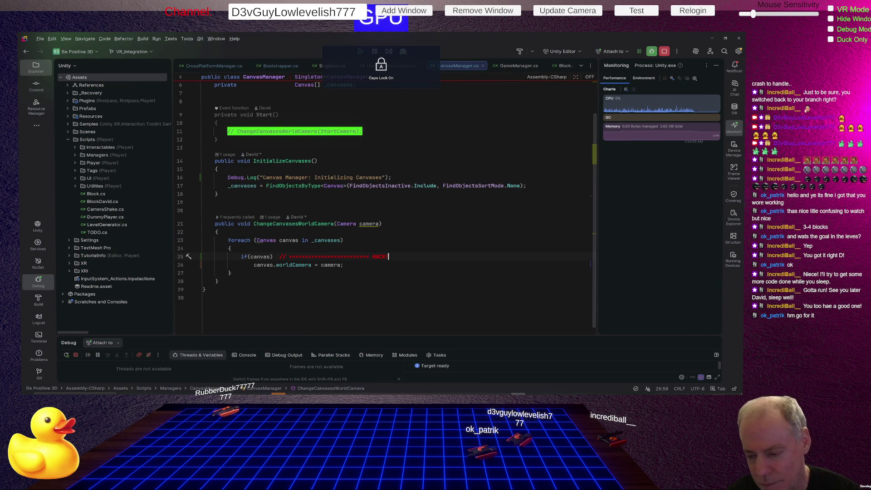
pyautogui.write('!!!!!!!!  --------------------------')
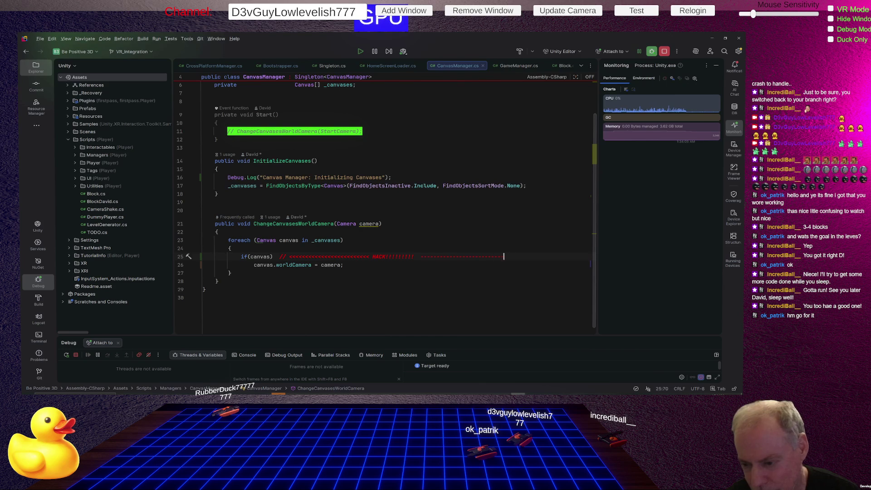
pyautogui.press('BackSpace')
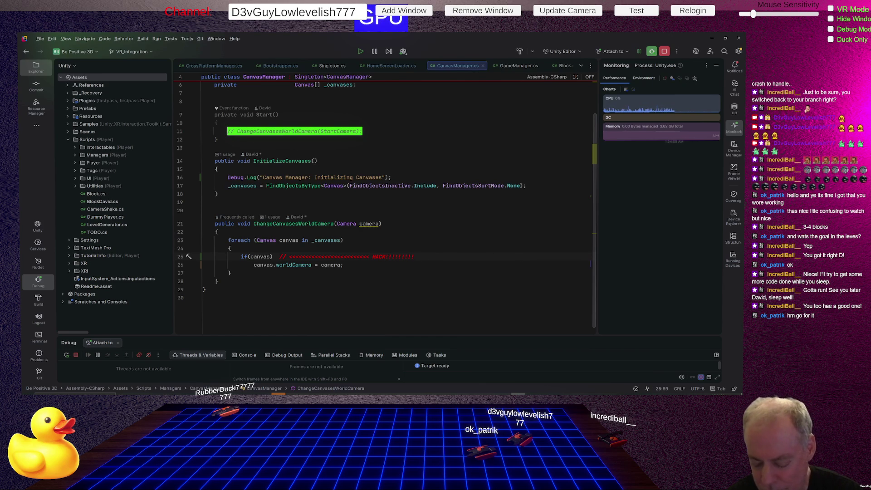
pyautogui.write('-')
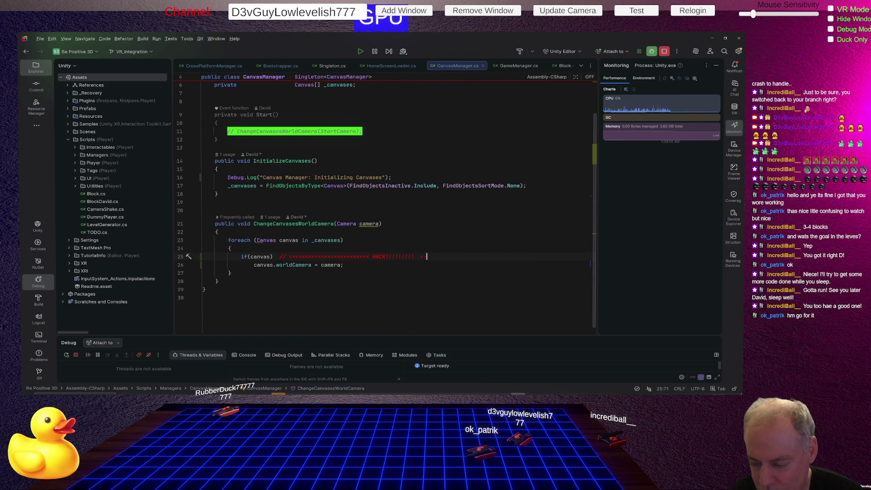
pyautogui.write('-----------------')
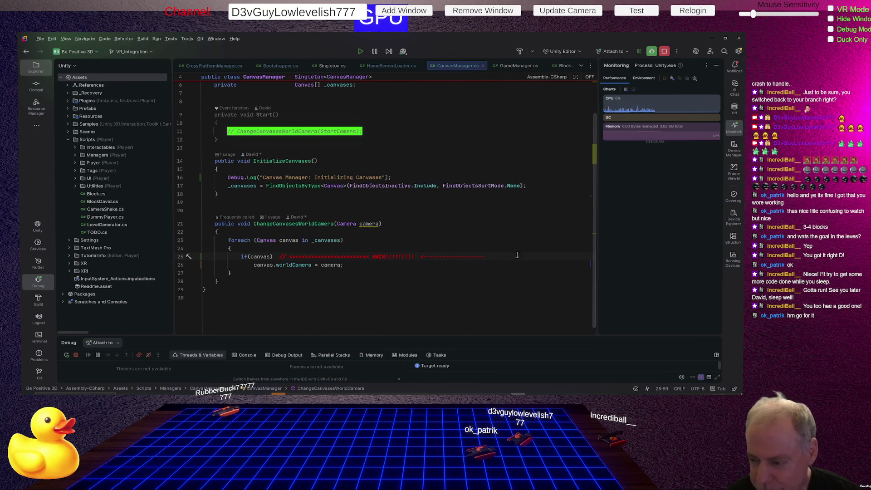
pyautogui.write('-')
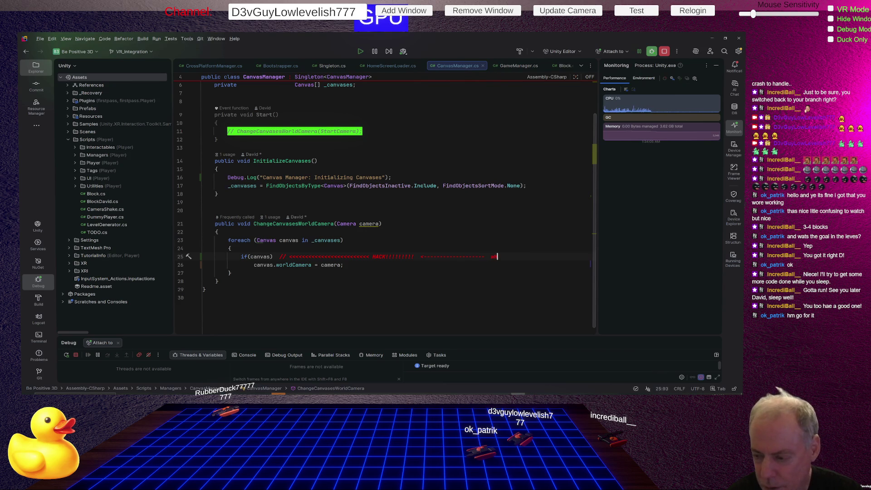
pyautogui.press('BackSpace')
pyautogui.press('capslock')
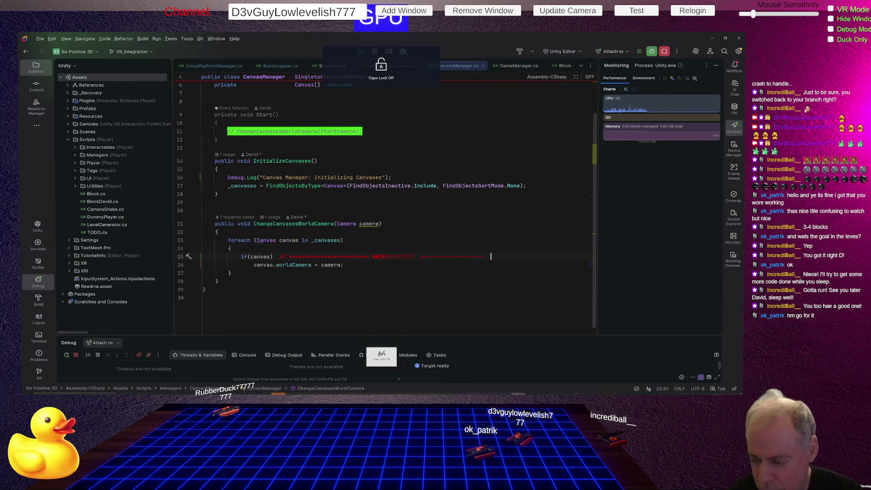
# Finish the comment with the question 'Why are some canvases NULL????'.
pyautogui.press('capslock')
pyautogui.write('W')
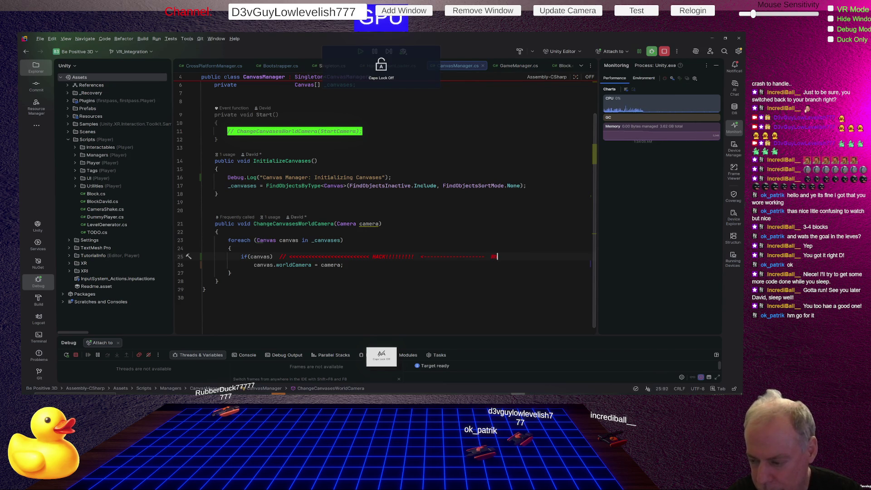
pyautogui.write('hy do we need')
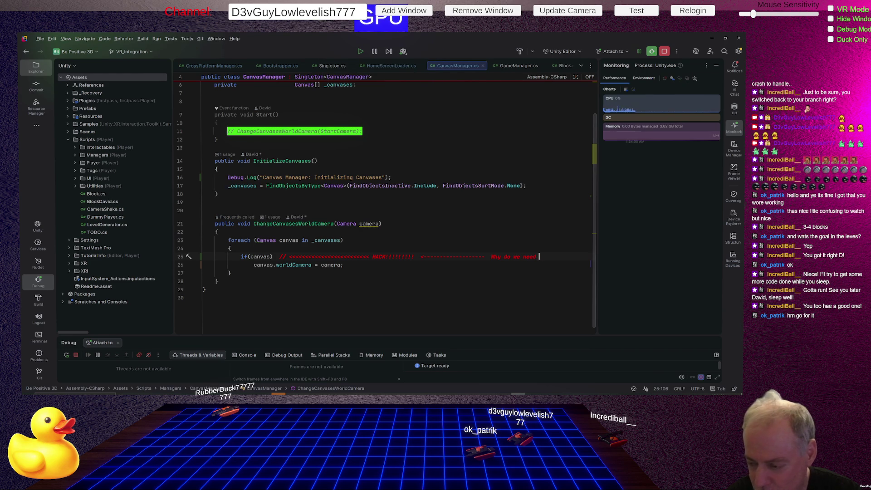
pyautogui.press('BackSpace')
pyautogui.press('BackSpace')
pyautogui.press('BackSpace')
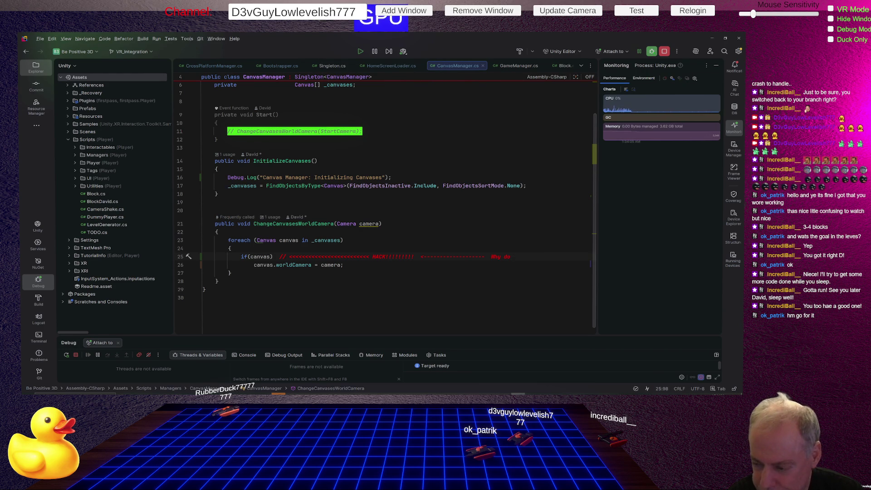
pyautogui.press('BackSpace')
pyautogui.press('BackSpace')
pyautogui.press('BackSpace')
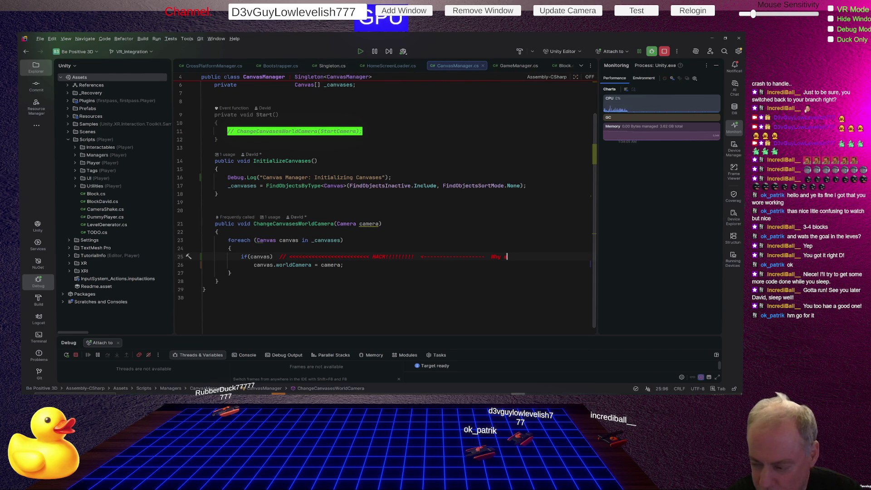
pyautogui.write('re some')
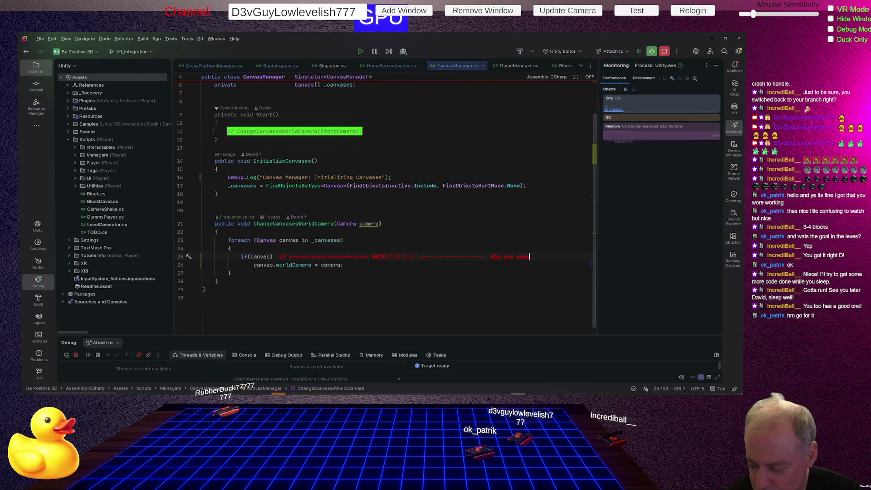
pyautogui.write(' canvas')
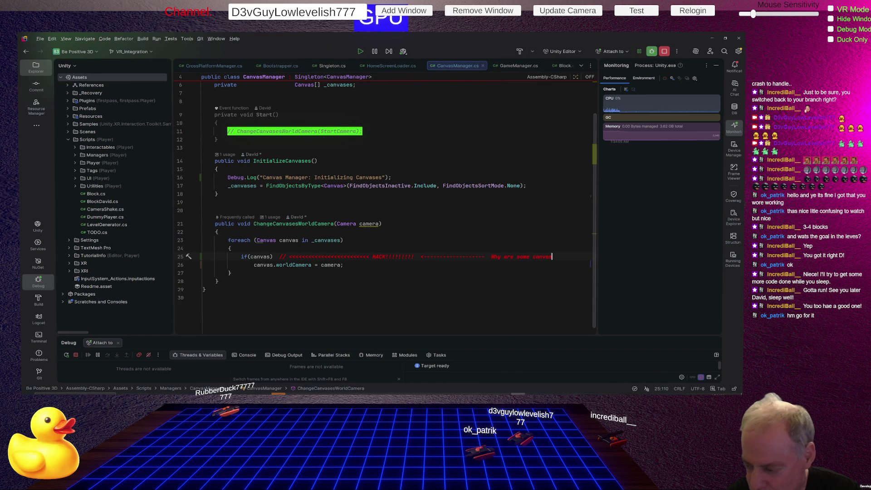
pyautogui.press('BackSpace')
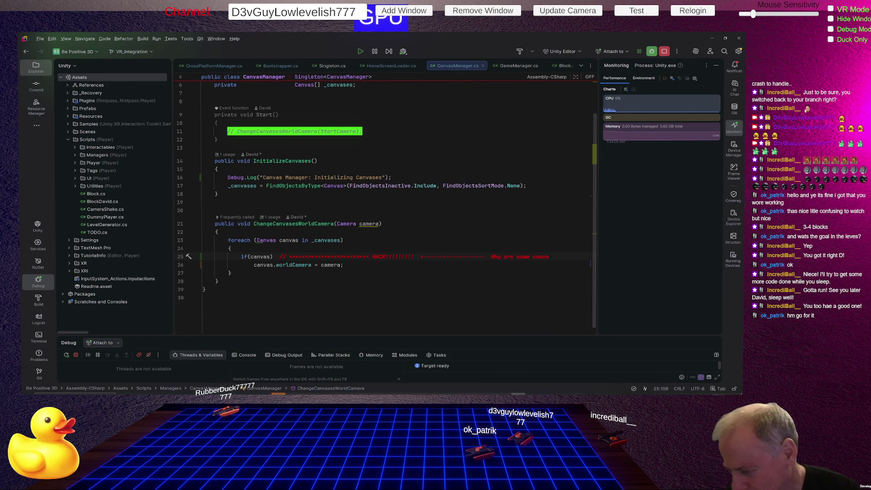
pyautogui.write('ses')
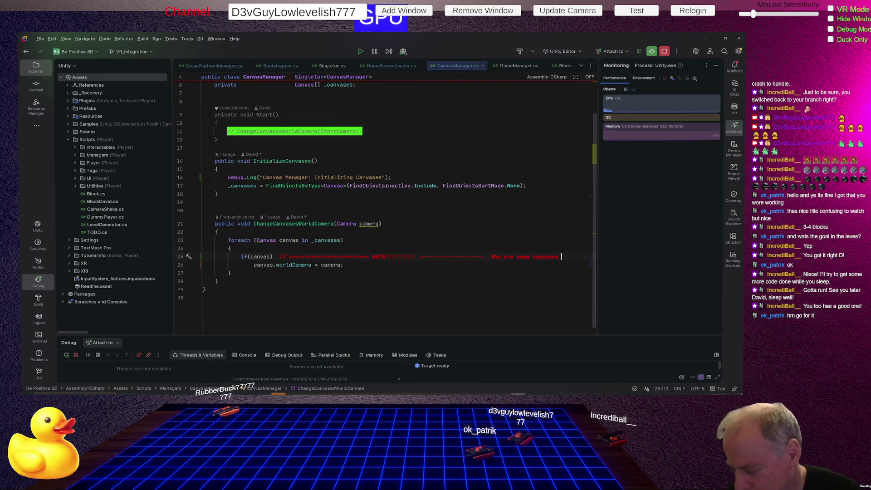
pyautogui.write(' NULL????')
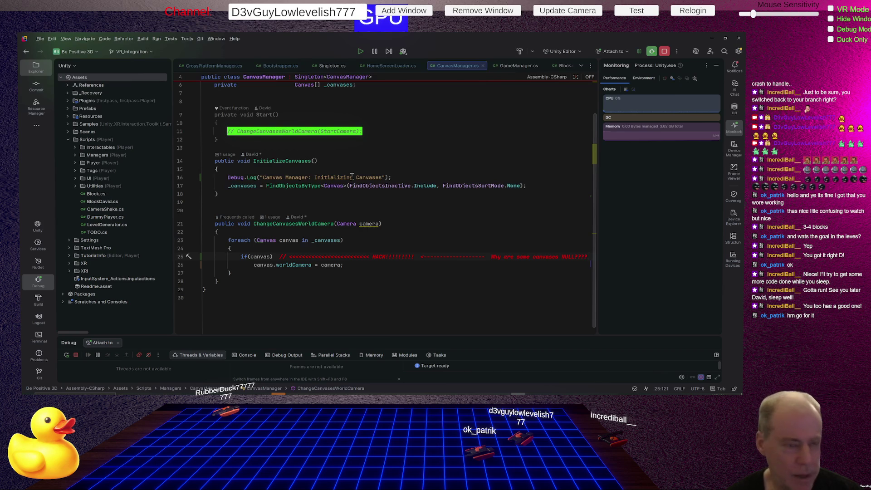
pyautogui.hotkey('alt', 'Tab')
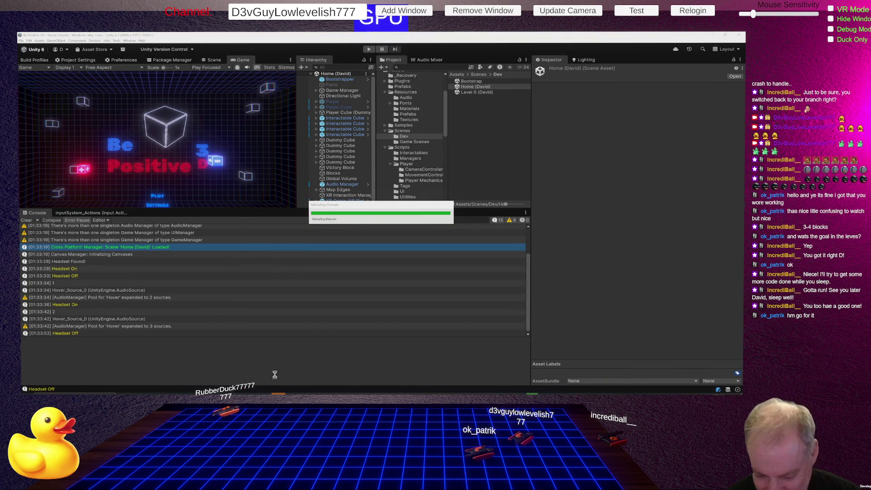
# Wait through Unity's domain reload and the Compiling Scripts progress dialog.
pyautogui.moveTo(372, 387)
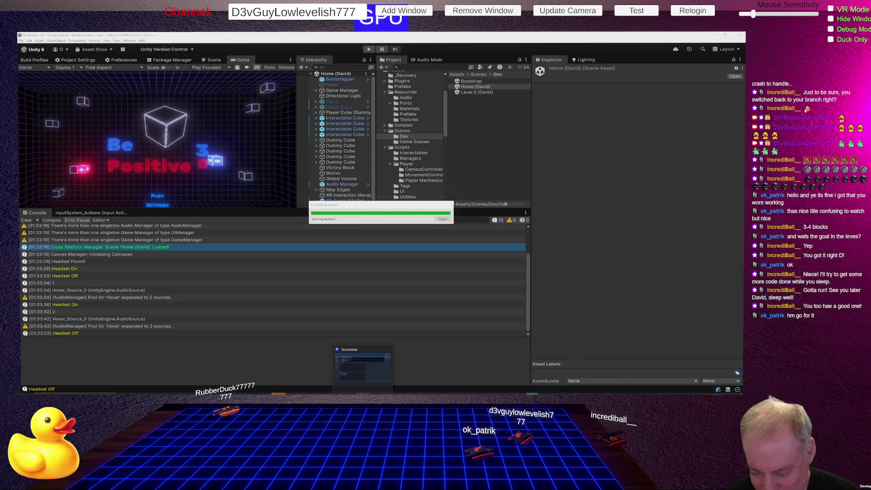